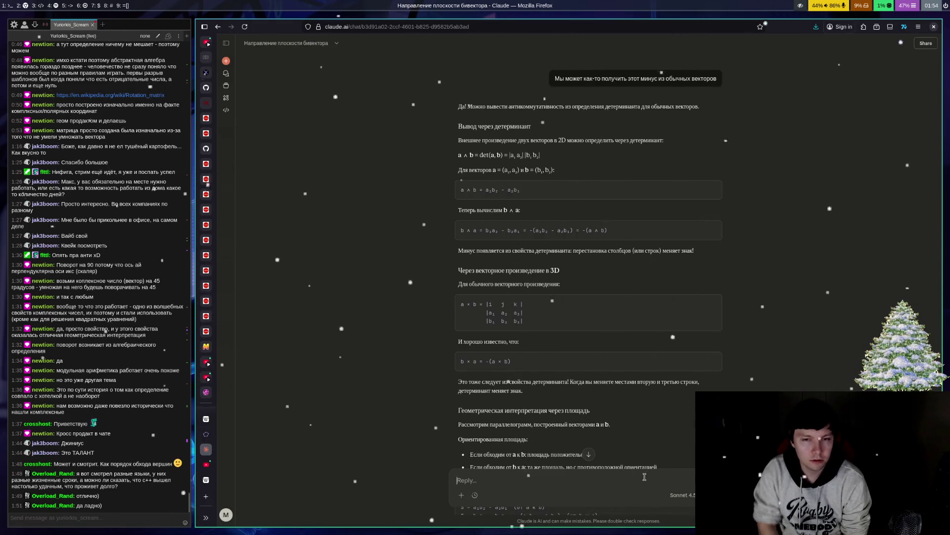
Scroll down to the Вывод (conclusion) section of Claude's answer
{"action": "scroll", "coordinate": [813, 322], "scroll_direction": "down", "scroll_amount": 5}
{"action": "type", "text": "Как это связ"}
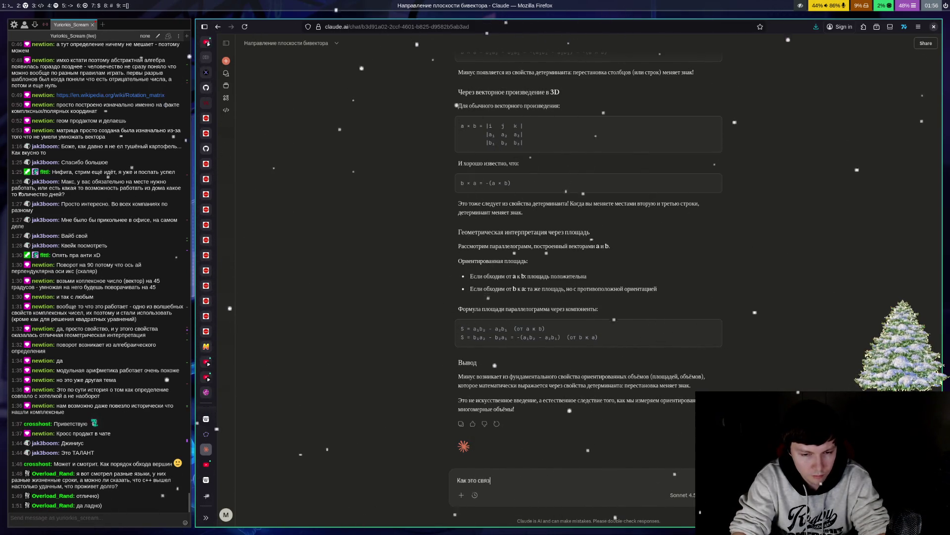
Finish and send the follow-up 'Как это связано с кватернионом'
{"action": "type", "text": "ано с к"}
{"action": "type", "text": "ватернионом"}
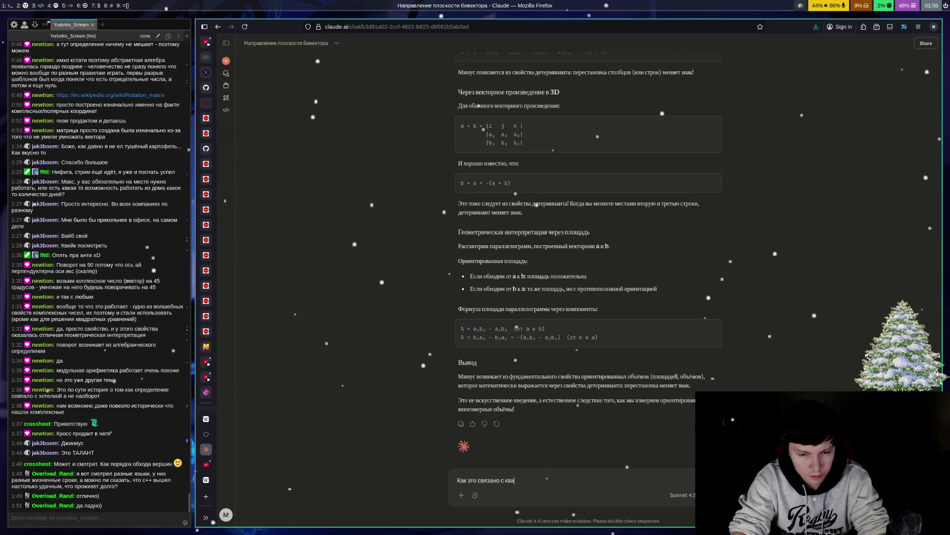
{"action": "key", "text": "Return"}
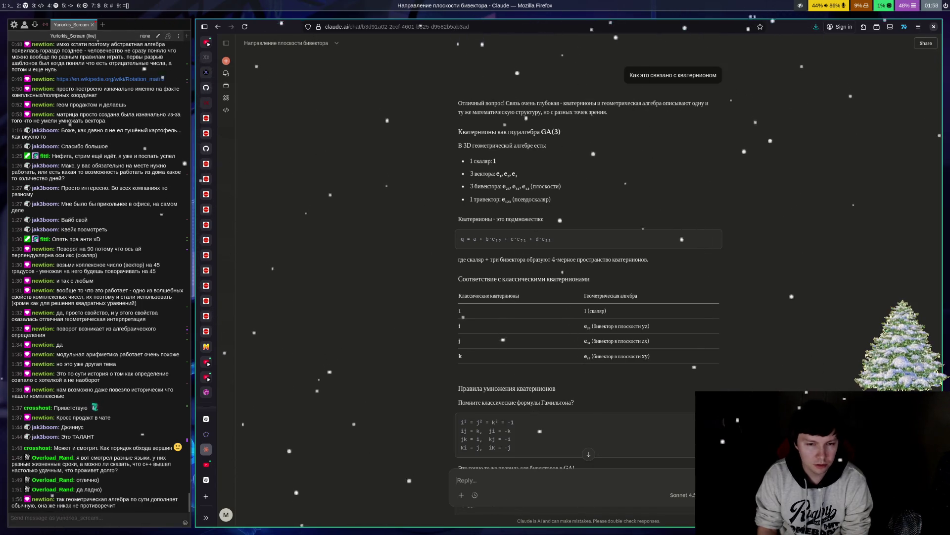
Scroll through the Hamilton rules, GA bivector rules and Геометрический смысл sections
{"action": "scroll", "coordinate": [791, 289], "scroll_direction": "down", "scroll_amount": 2}
{"action": "scroll", "coordinate": [791, 289], "scroll_direction": "down", "scroll_amount": 2}
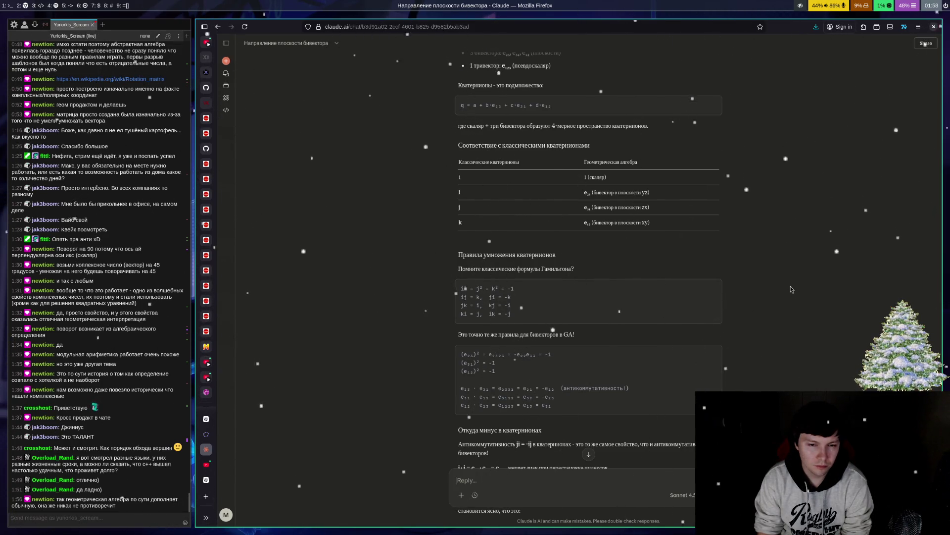
{"action": "scroll", "coordinate": [791, 289], "scroll_direction": "down", "scroll_amount": 3}
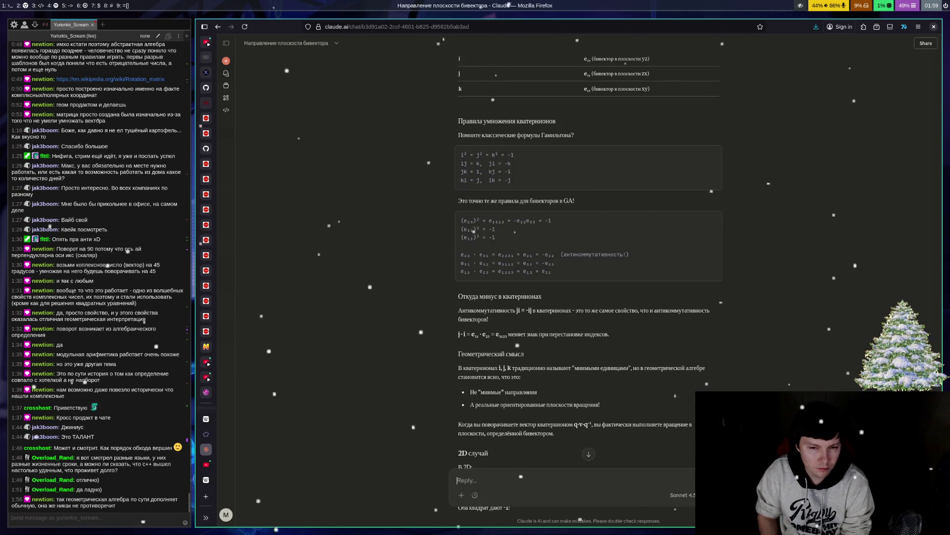
Scroll down through the quaternion answer to its closing Вывод section
{"action": "scroll", "coordinate": [806, 364], "scroll_direction": "down", "scroll_amount": 2}
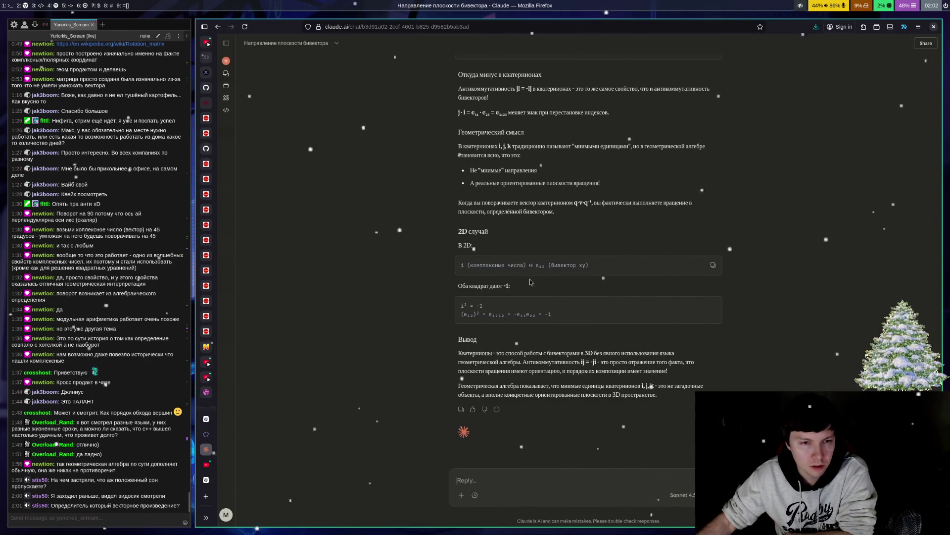
{"action": "scroll", "coordinate": [680, 229], "scroll_direction": "up", "scroll_amount": 6}
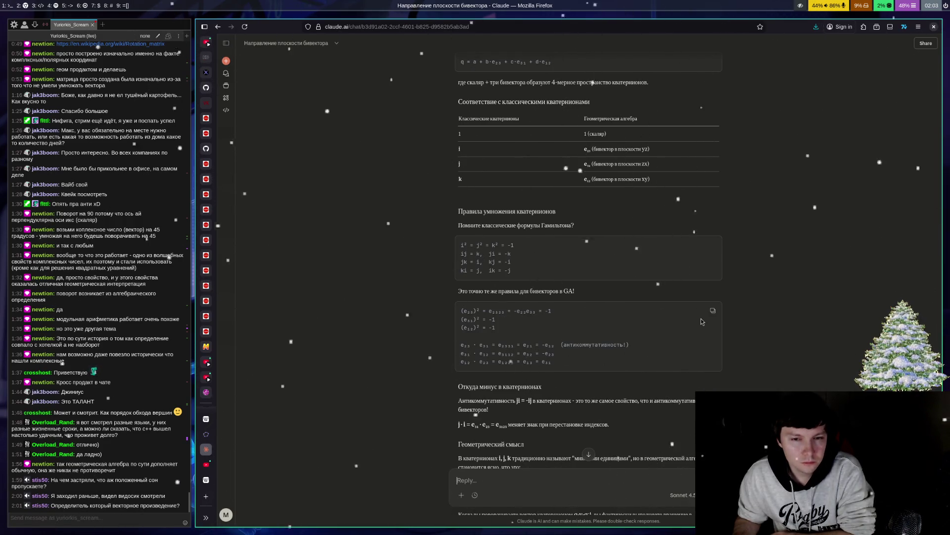
{"action": "scroll", "coordinate": [520, 192], "scroll_direction": "up", "scroll_amount": 3}
{"action": "scroll", "coordinate": [519, 192], "scroll_direction": "up", "scroll_amount": 3}
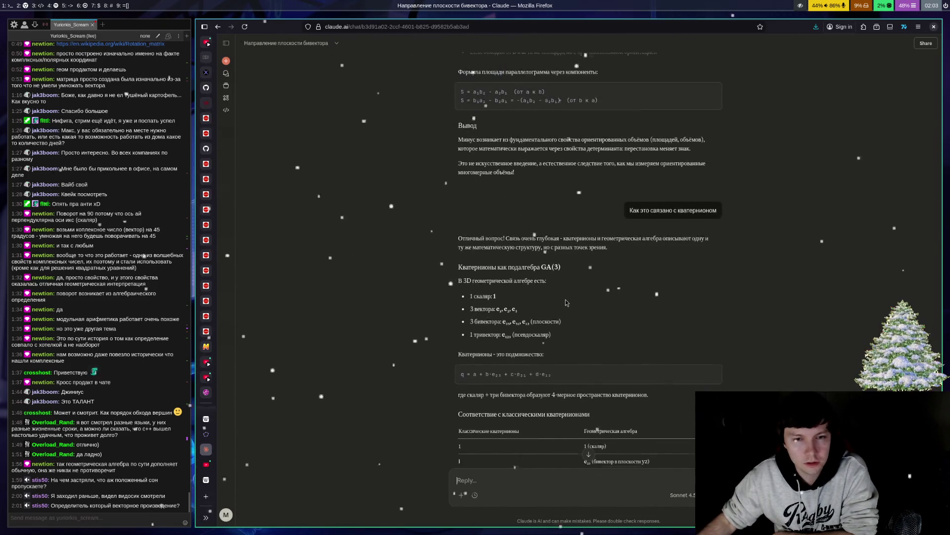
{"action": "scroll", "coordinate": [670, 329], "scroll_direction": "up", "scroll_amount": 2}
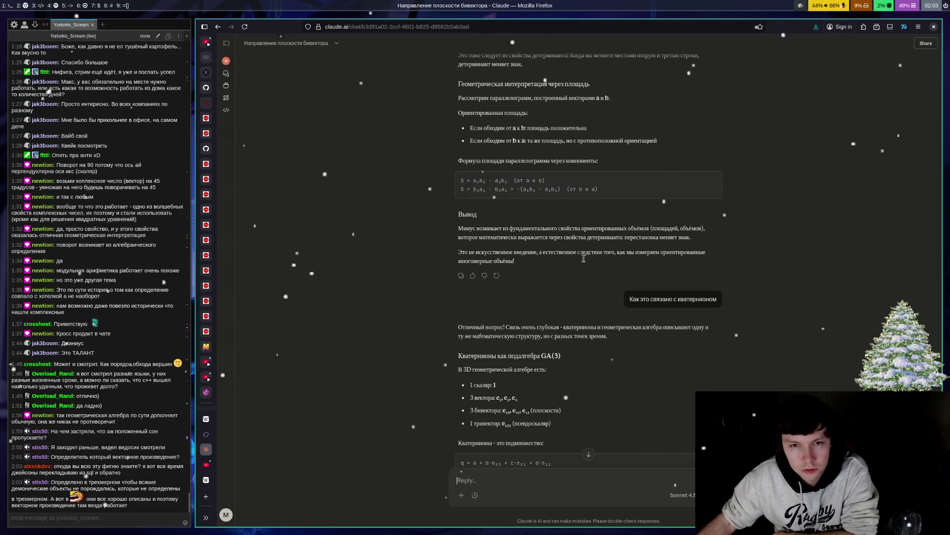
{"action": "scroll", "coordinate": [552, 272], "scroll_direction": "up", "scroll_amount": 2}
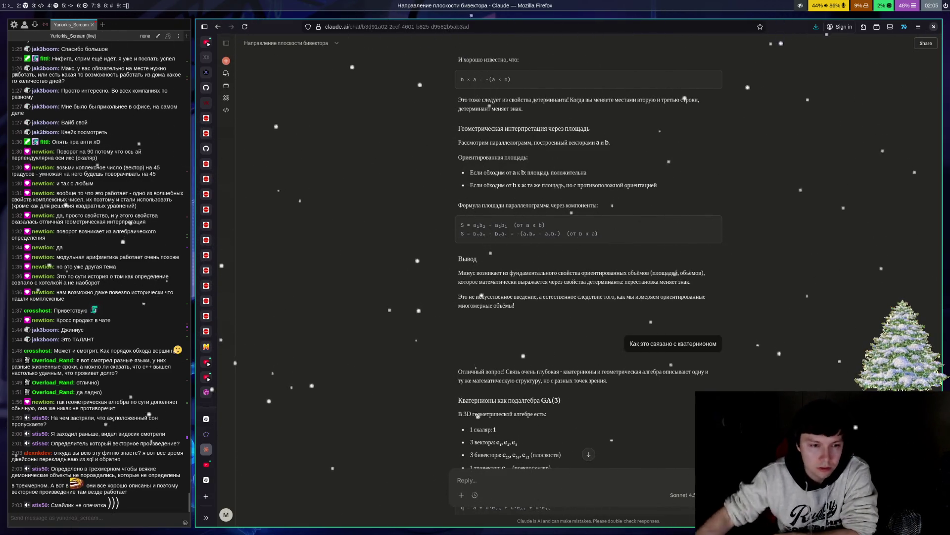
Quote the paragraph about rotating a vector with q·v·q⁻¹ into a new reply
{"action": "scroll", "coordinate": [639, 337], "scroll_direction": "down", "scroll_amount": 15}
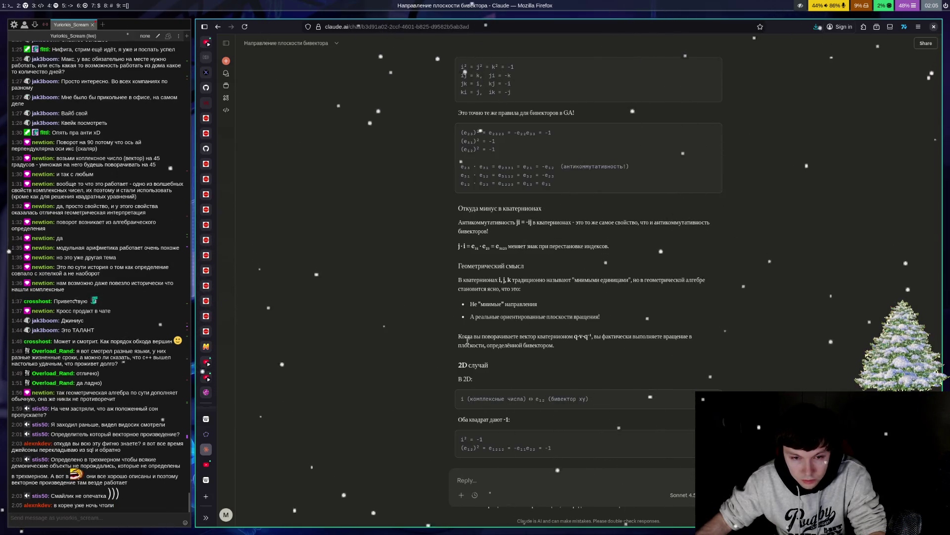
{"action": "left_click_drag", "start_coordinate": [458, 336], "coordinate": [554, 345]}
{"action": "key", "text": "ctrl+c"}
{"action": "left_click", "coordinate": [537, 485]}
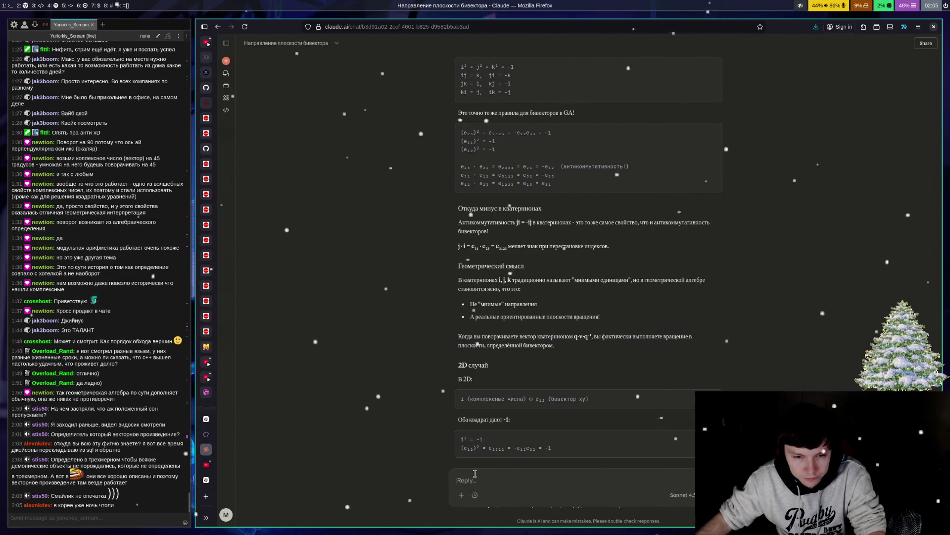
{"action": "key", "text": "ctrl+v"}
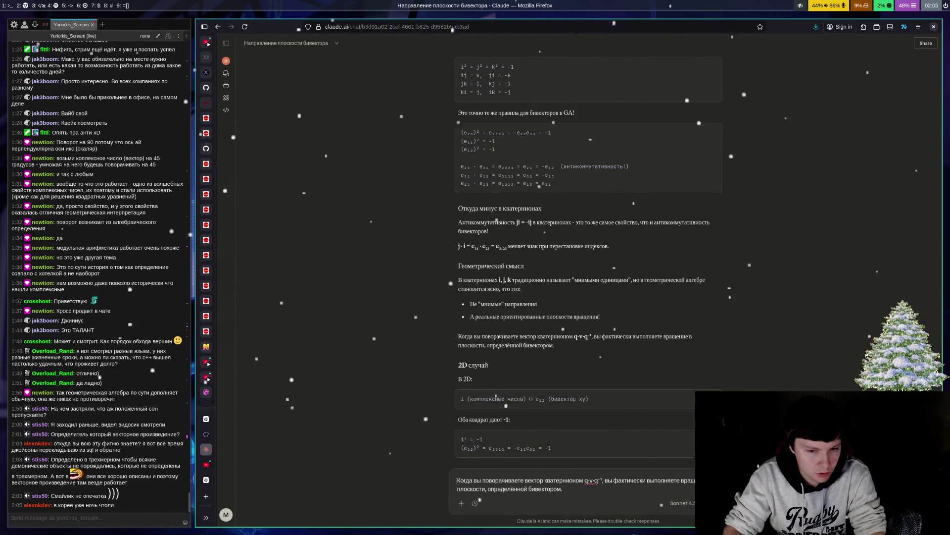
Add 'Ты написал.' and ask whether it meant three bivectors, then send
{"action": "key", "text": "alt+shift"}
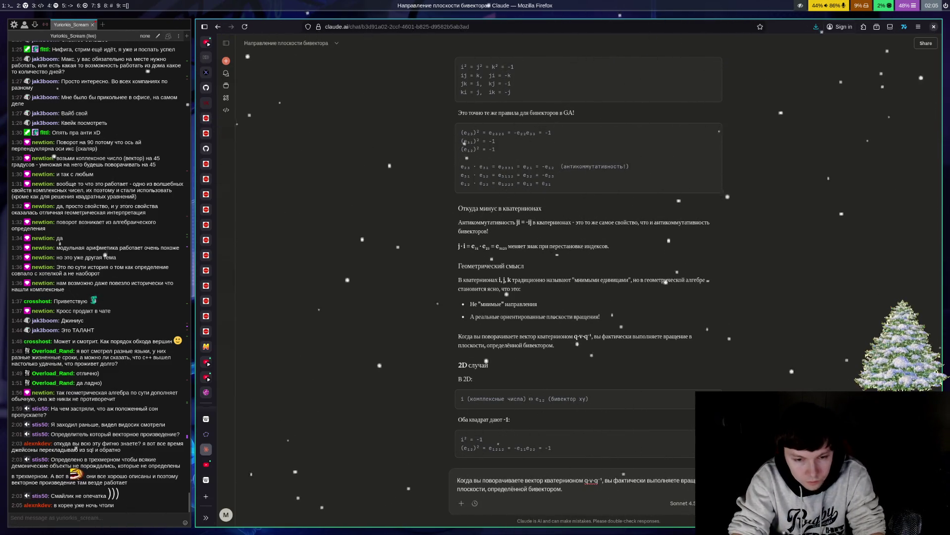
{"action": "type", "text": "Ты написал"}
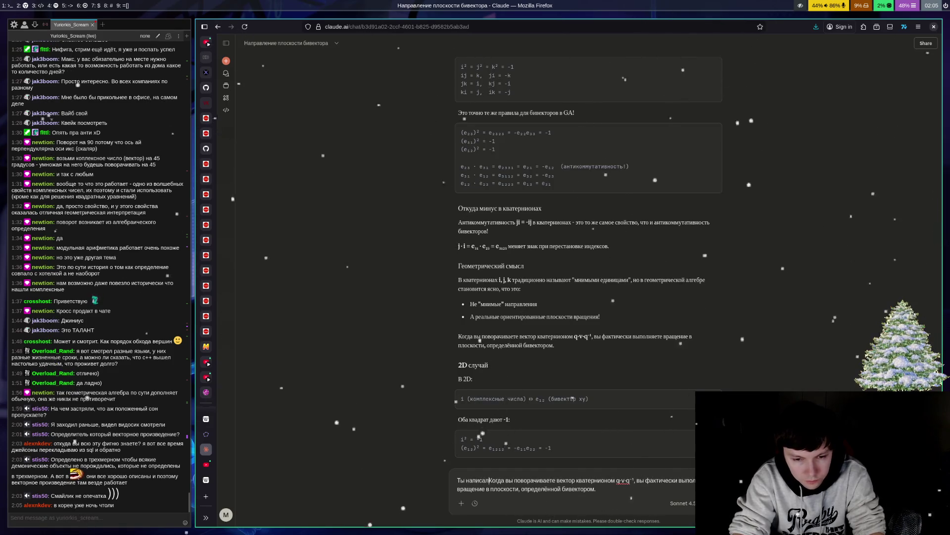
{"action": "type", "text": "."}
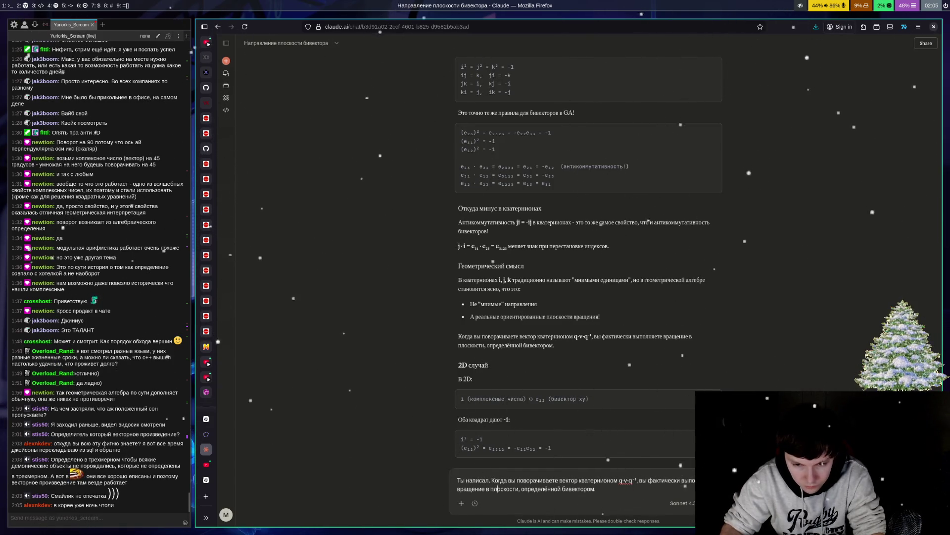
{"action": "key", "text": "shift+Return"}
{"action": "type", "text": "Я думал речь иде"}
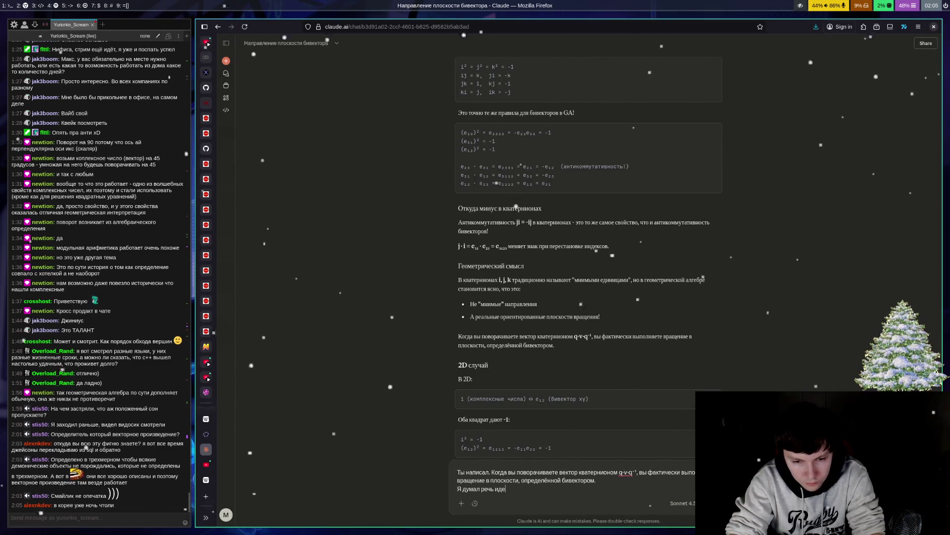
{"action": "type", "text": "т о трех бивекторах"}
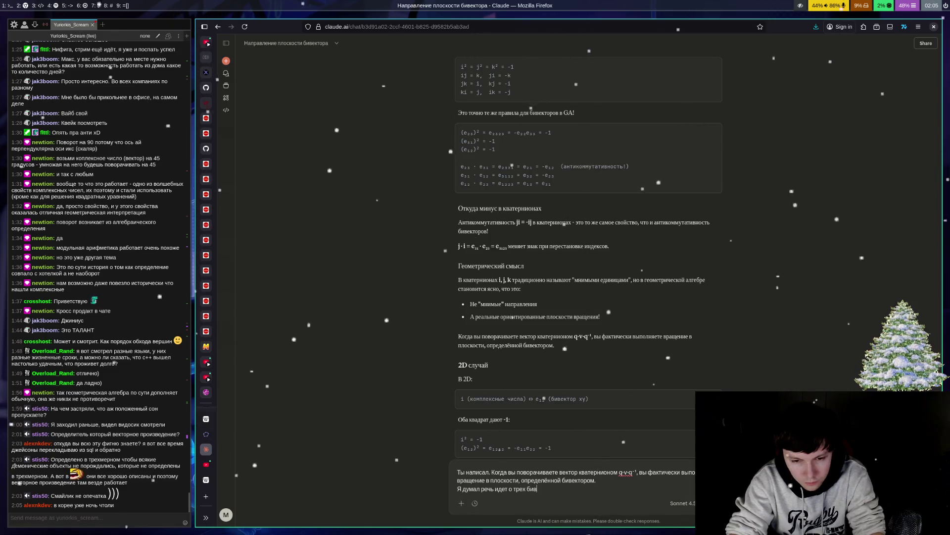
{"action": "type", "text": "?"}
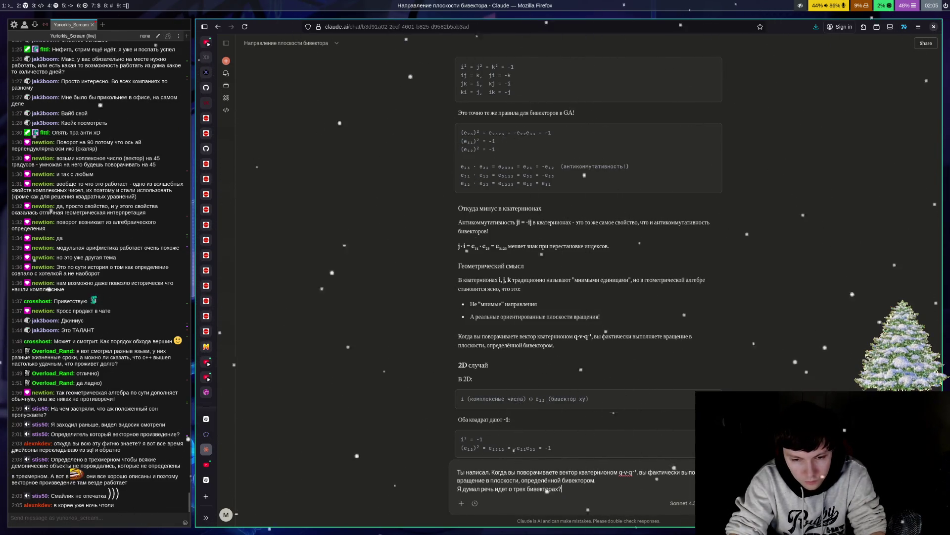
{"action": "key", "text": "Return"}
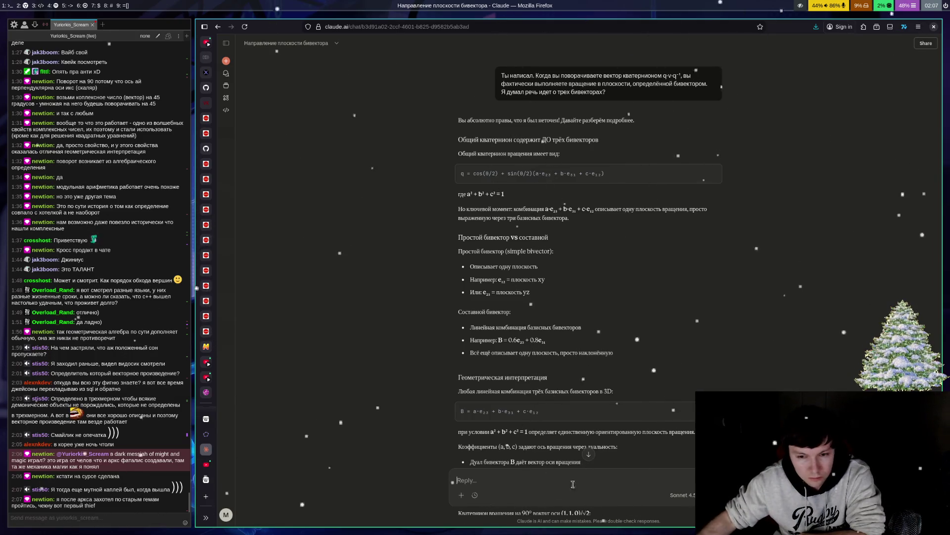
Read down Claude's rotation-plane answer, then switch to the OBS window with Super+6
{"action": "scroll", "coordinate": [590, 247], "scroll_direction": "down", "scroll_amount": 3}
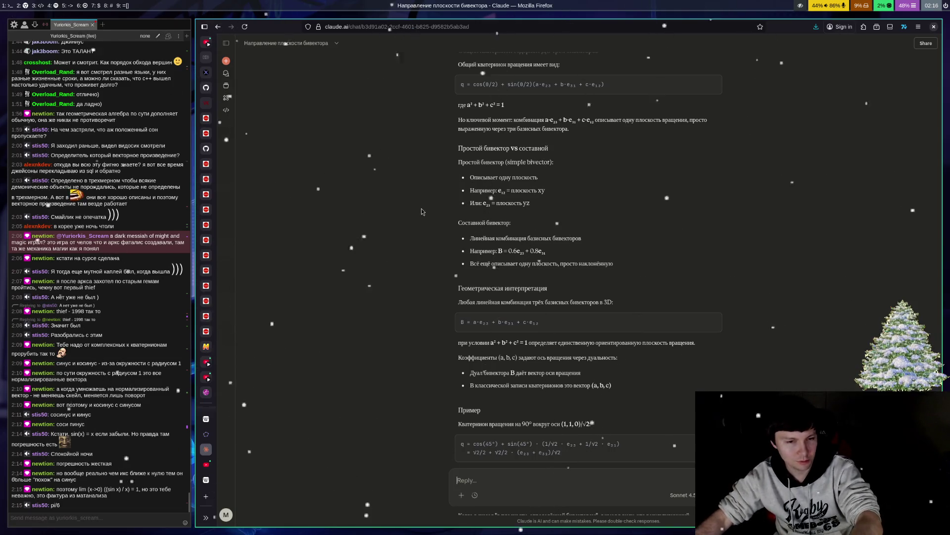
{"action": "key", "text": "super+6"}
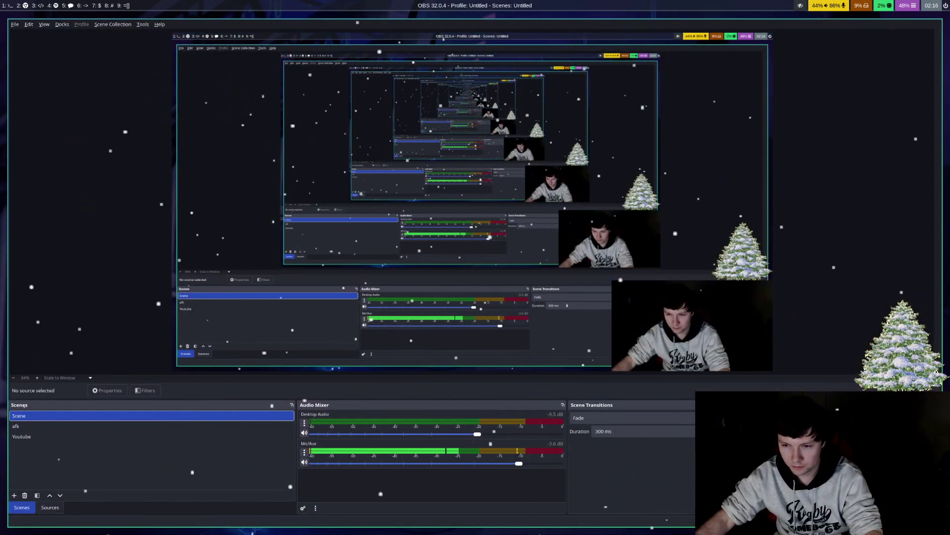